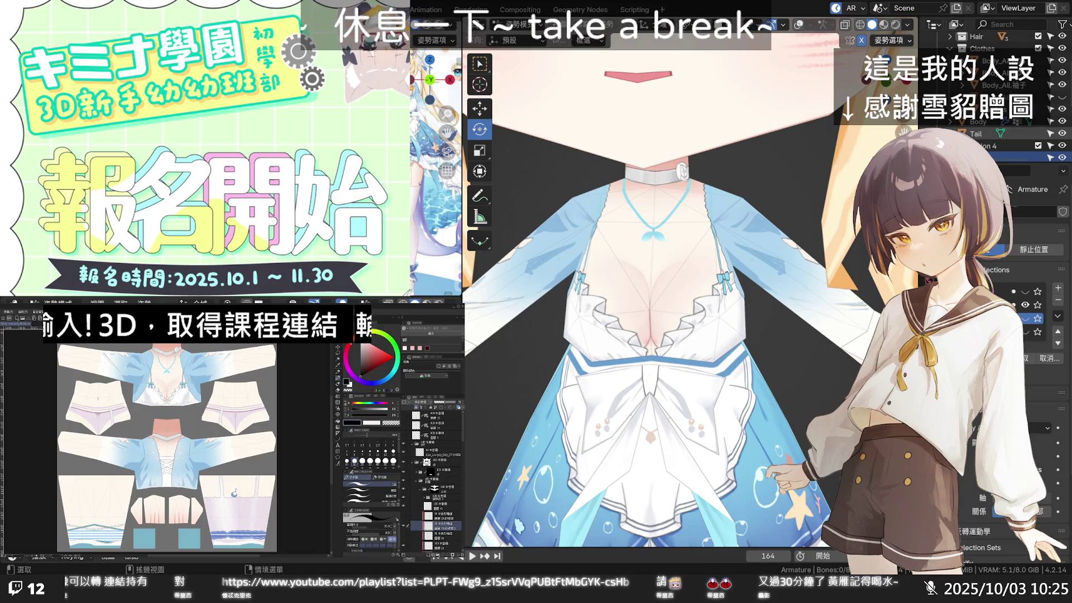
scroll(687, 293, "down", 1)
scroll(687, 294, "down", 1)
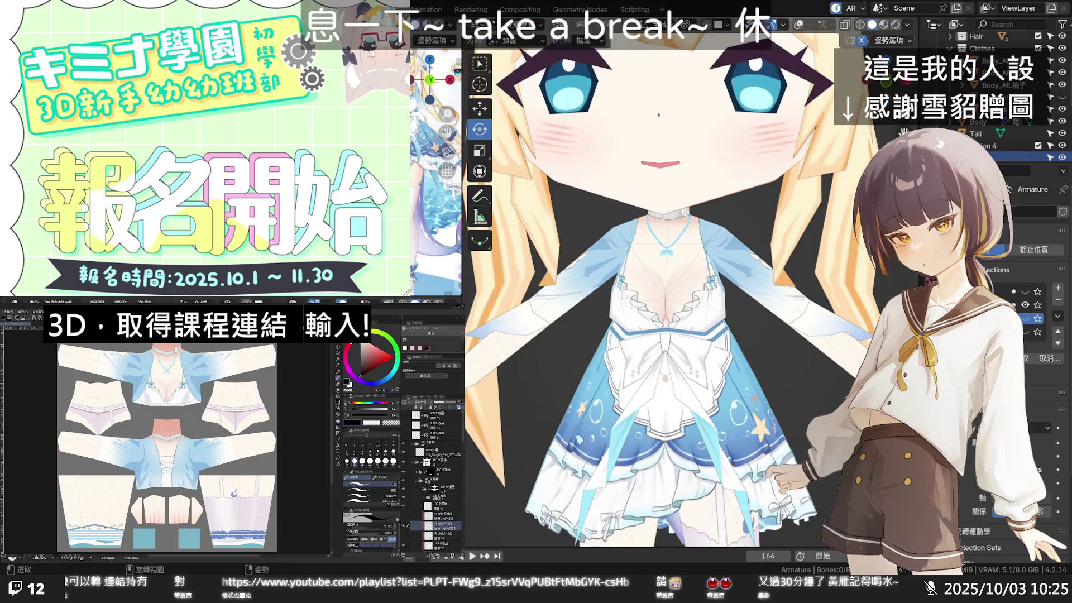
- Orbit the model to a three-quarter view showing the face, twin tails and blue dress
middle_click_drag(671, 269, 704, 257)
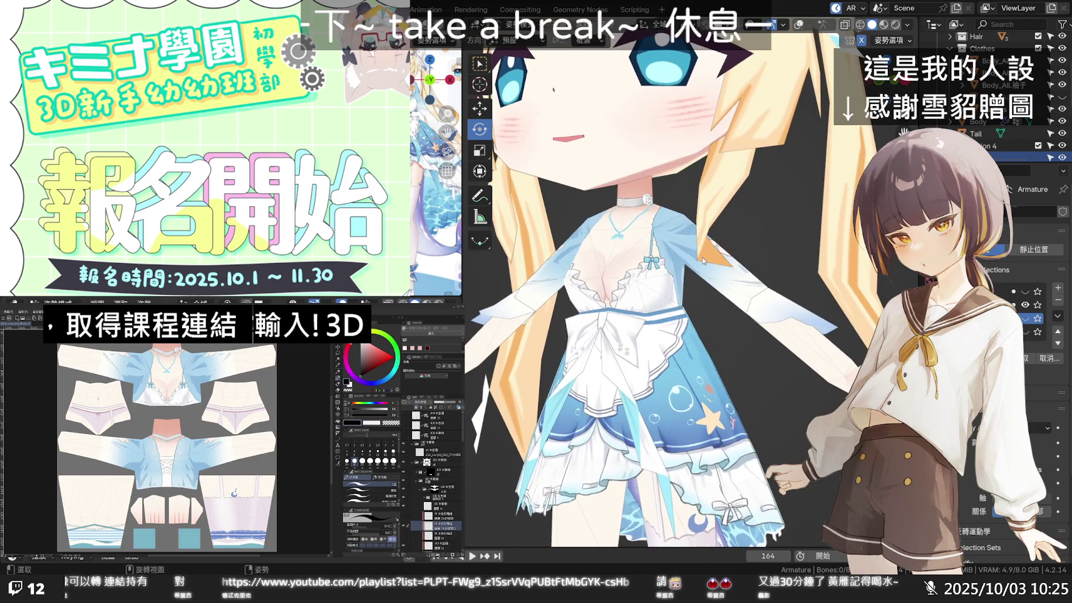